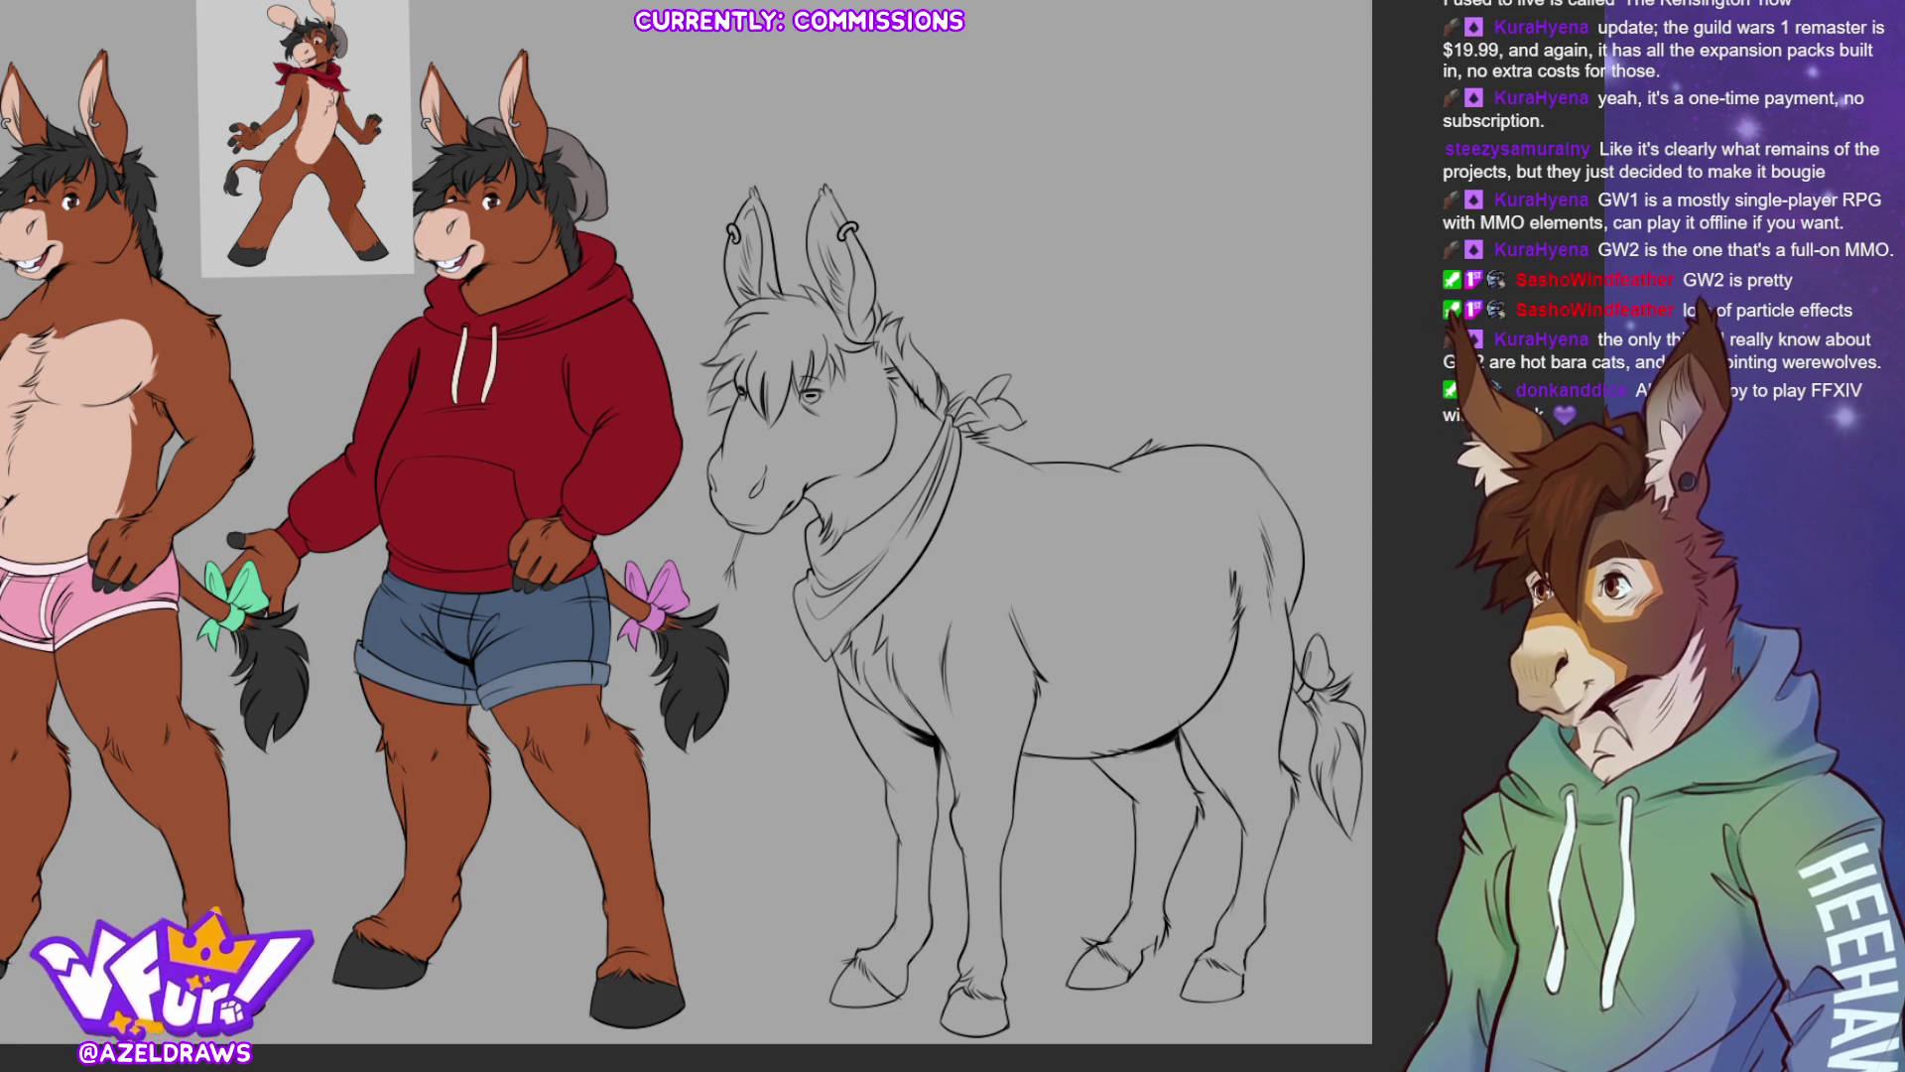
Centre the donkey and lasso-fill its body, mane, tail and neckerchief in flat brown
{"action": "left_click_drag", "start_coordinate": [732, 301], "coordinate": [643, 256]}
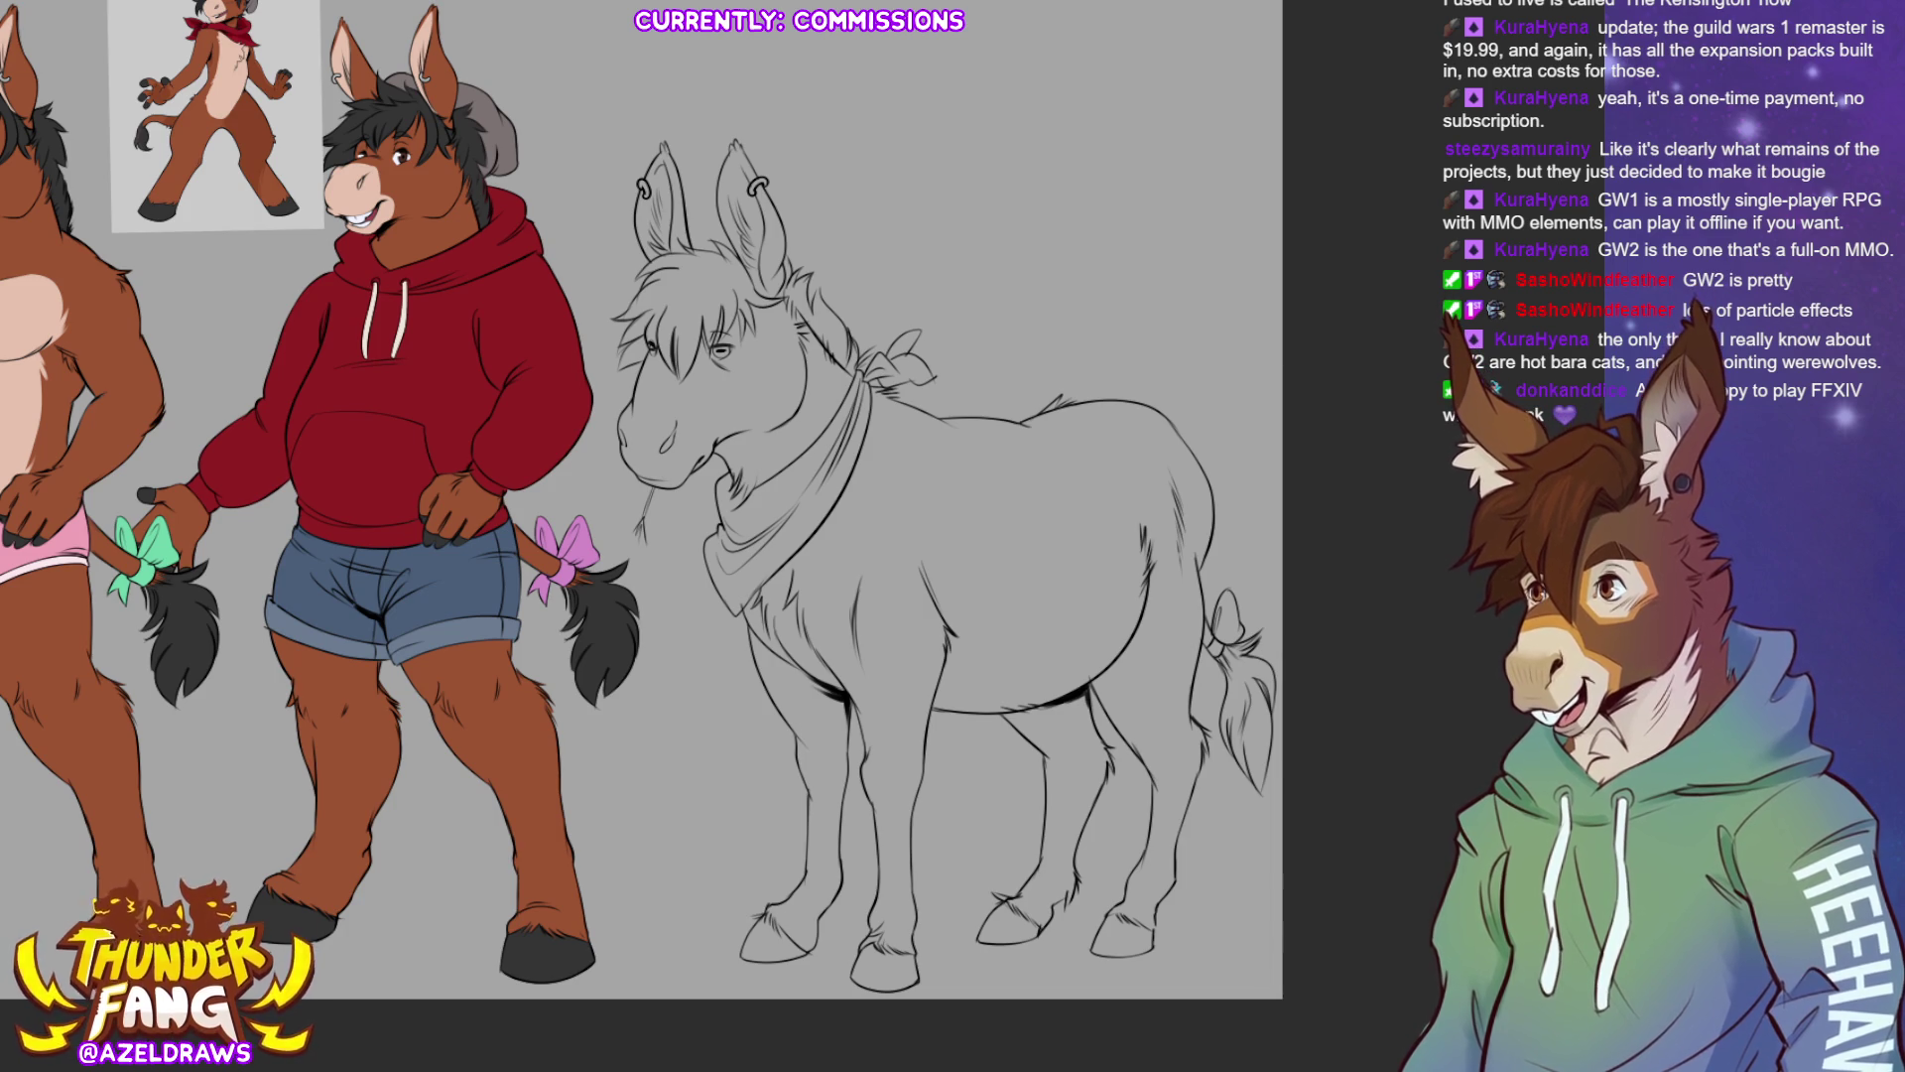
{"action": "mouse_move", "coordinate": [827, 148]}
{"action": "left_mouse_down"}
{"action": "mouse_move", "coordinate": [745, 79]}
{"action": "mouse_move", "coordinate": [466, 819]}
{"action": "mouse_move", "coordinate": [876, 1028]}
{"action": "mouse_move", "coordinate": [1374, 745]}
{"action": "mouse_move", "coordinate": [785, 103]}
{"action": "left_mouse_up"}
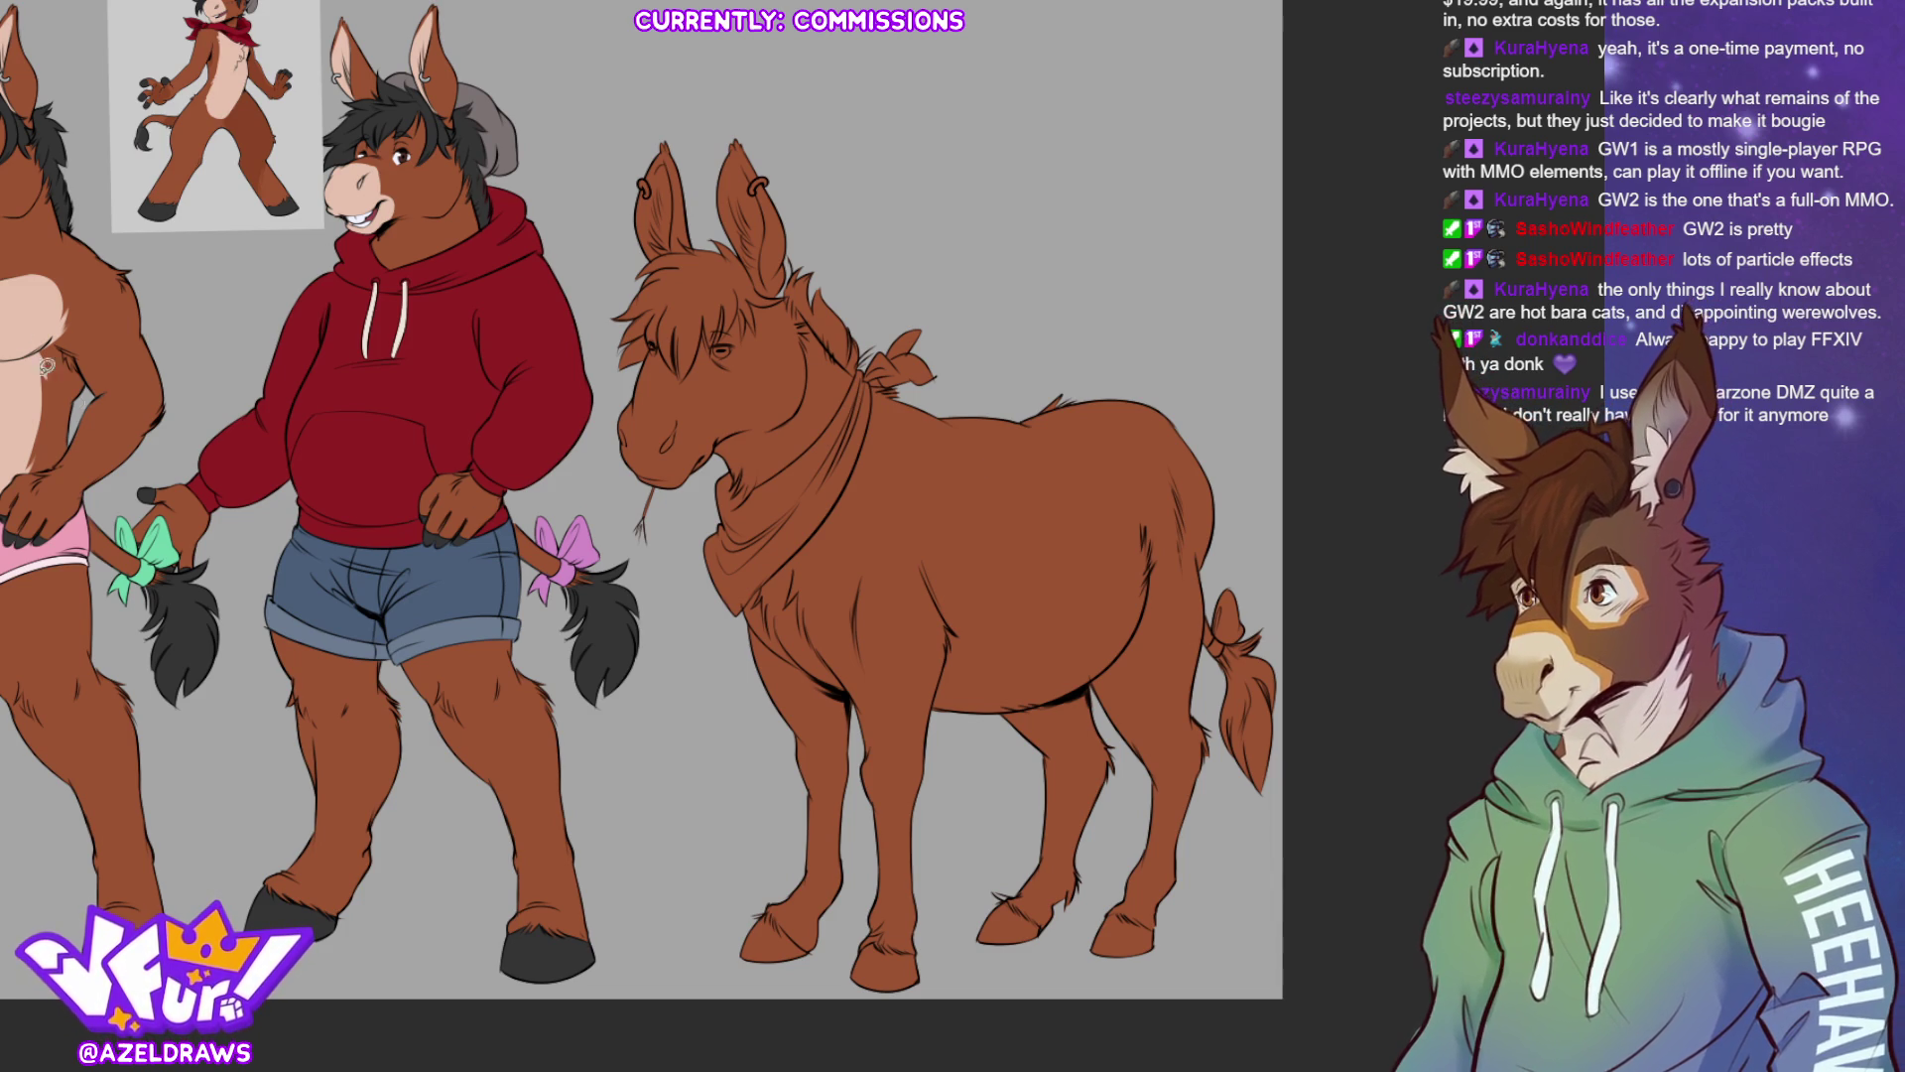
{"action": "left_click_drag", "start_coordinate": [791, 276], "coordinate": [782, 308]}
{"action": "key", "text": "ctrl+z"}
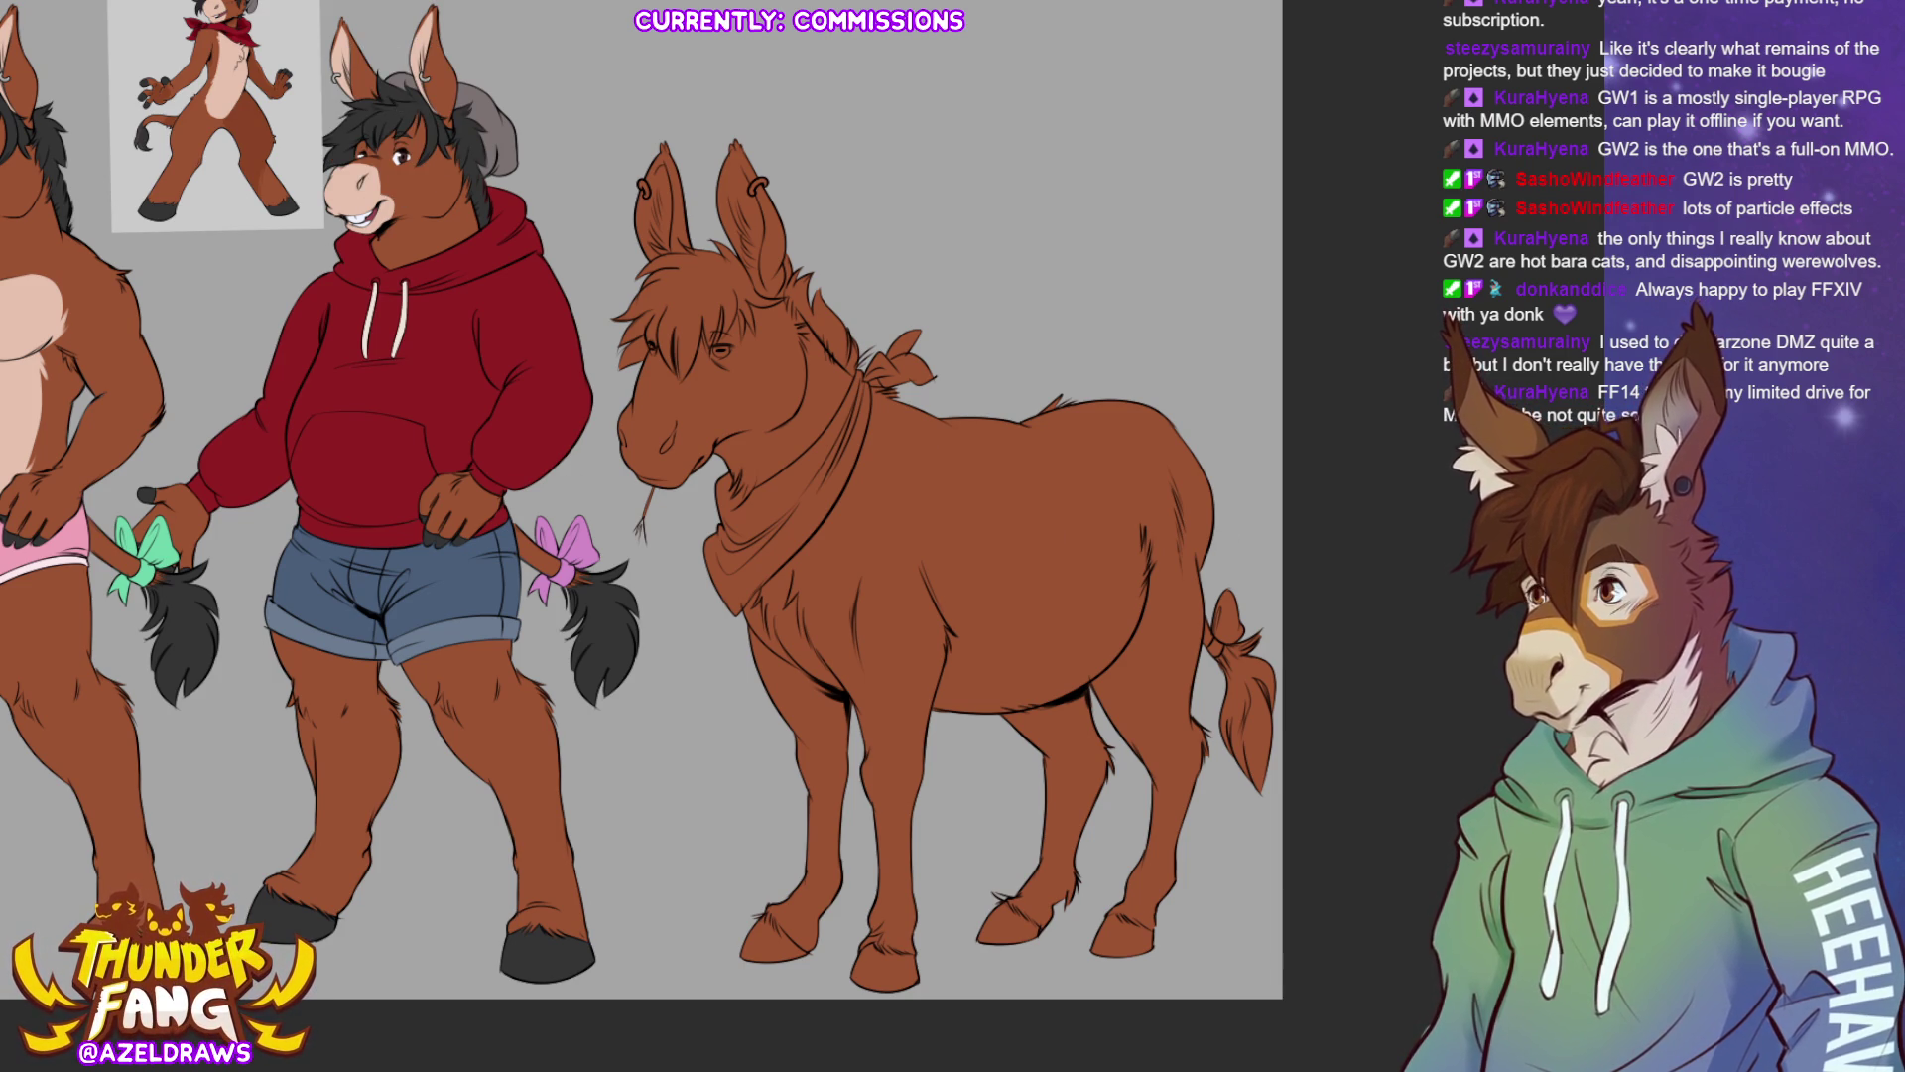
Paint the black forelock between the donkey's ears with the brush
{"action": "mouse_move", "coordinate": [742, 240]}
{"action": "left_mouse_down"}
{"action": "mouse_move", "coordinate": [678, 227]}
{"action": "mouse_move", "coordinate": [591, 347]}
{"action": "mouse_move", "coordinate": [676, 394]}
{"action": "mouse_move", "coordinate": [756, 340]}
{"action": "mouse_move", "coordinate": [790, 315]}
{"action": "mouse_move", "coordinate": [745, 240]}
{"action": "left_mouse_up"}
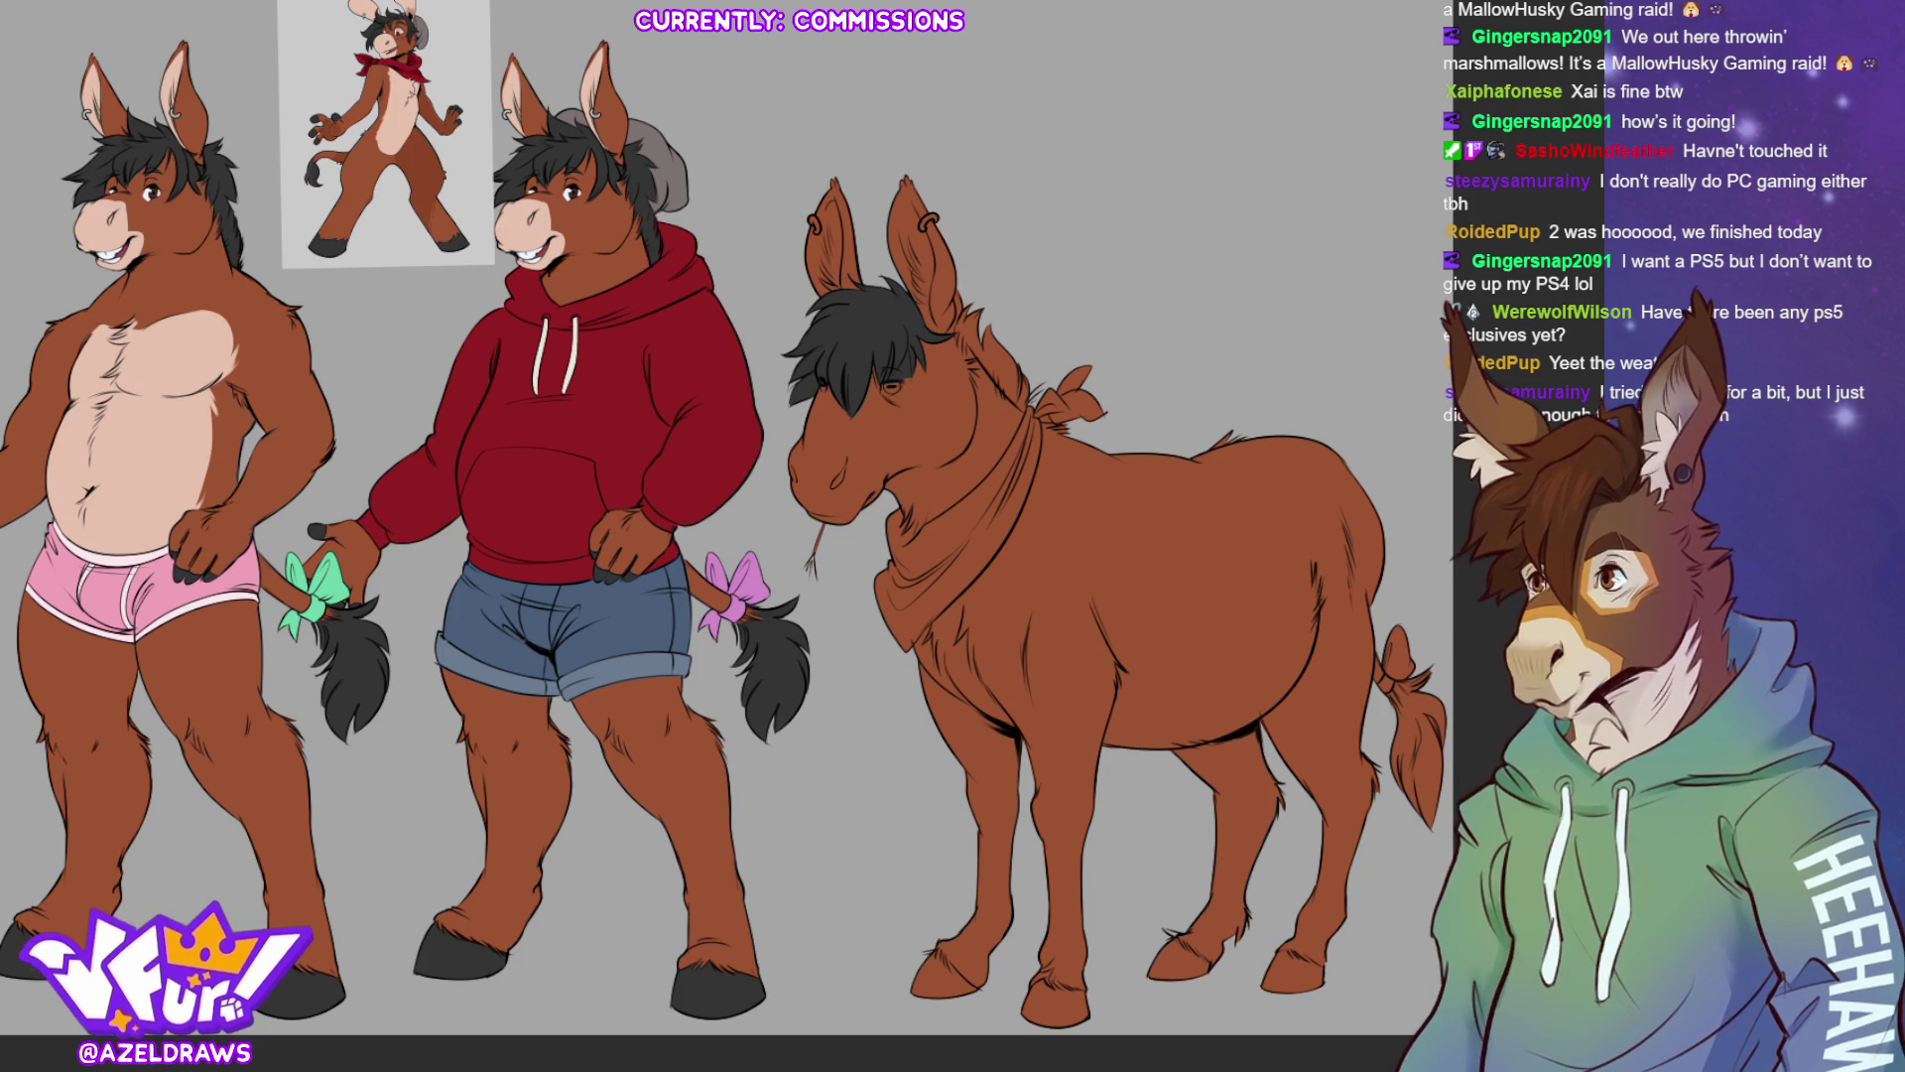
{"action": "scroll", "coordinate": [950, 426], "scroll_direction": "up", "scroll_amount": 3}
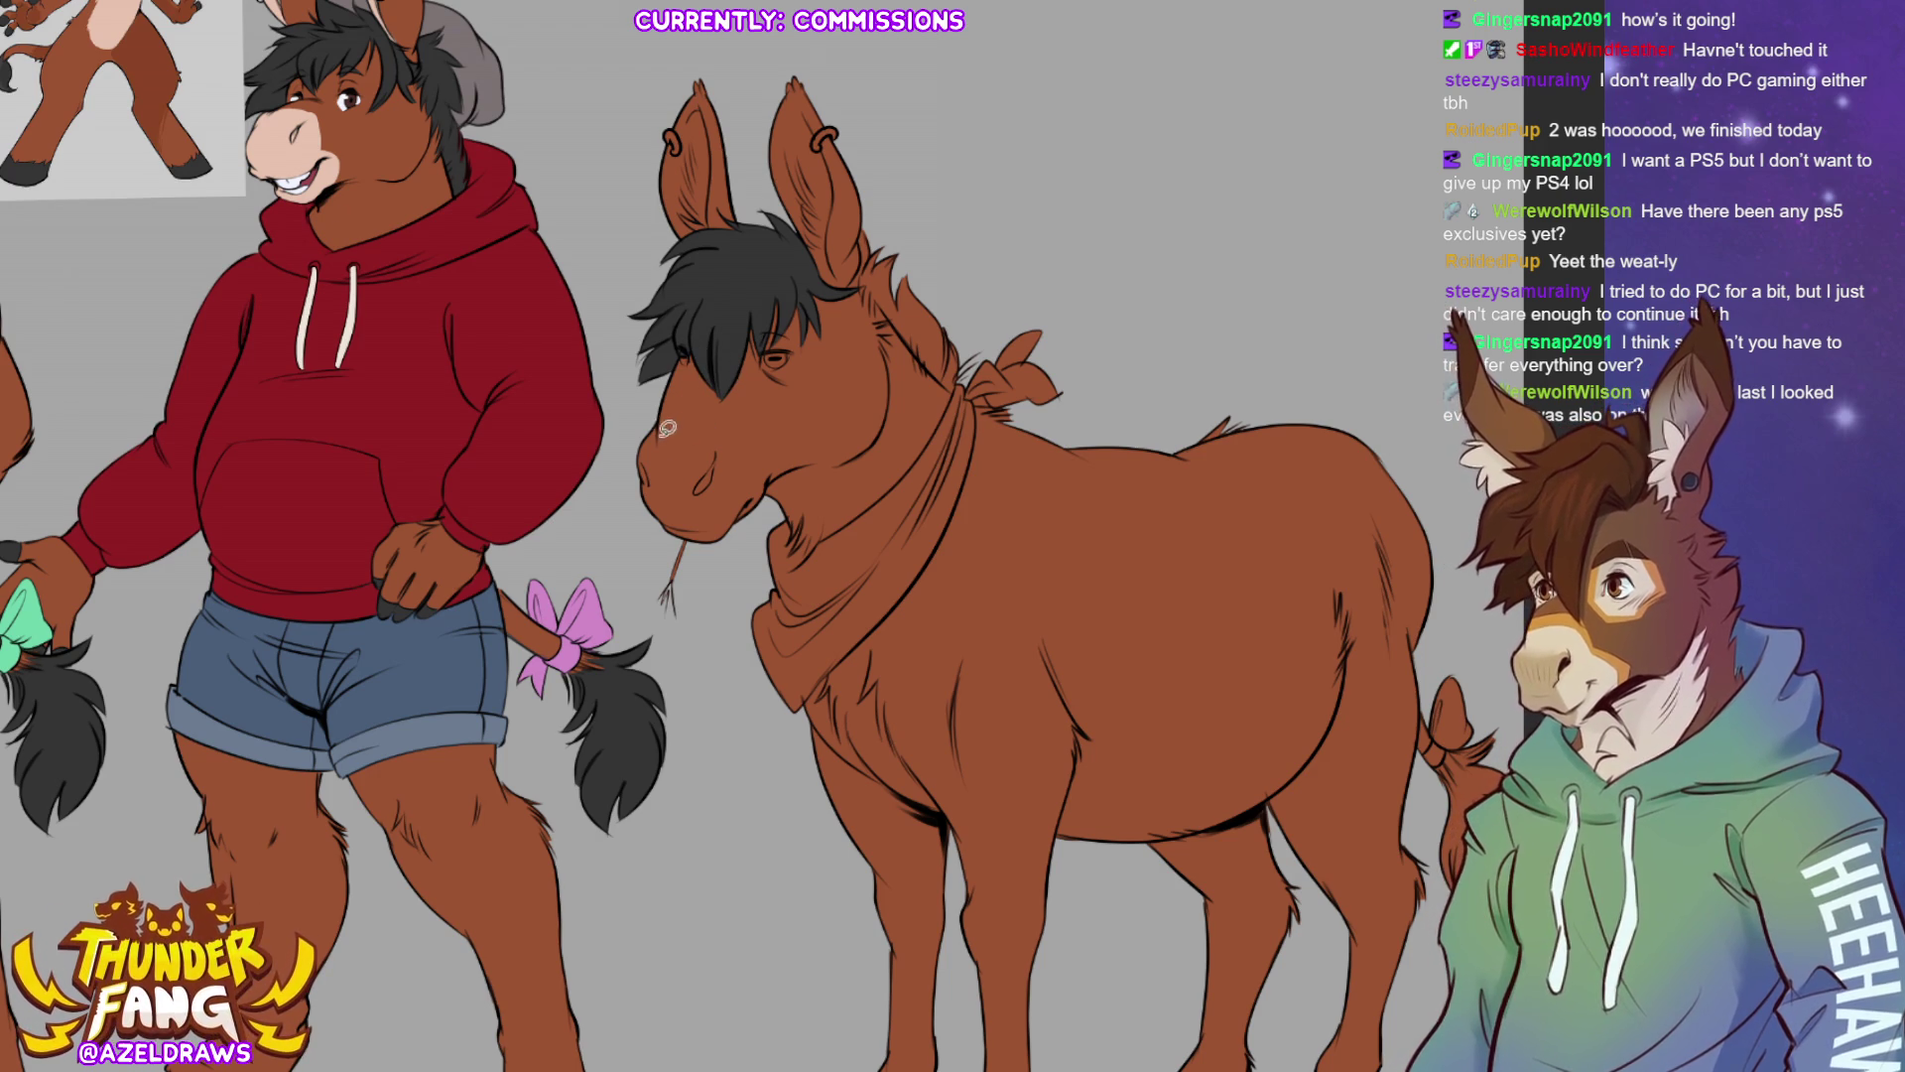
{"action": "mouse_move", "coordinate": [655, 425]}
{"action": "left_mouse_down"}
{"action": "mouse_move", "coordinate": [685, 407]}
{"action": "mouse_move", "coordinate": [742, 452]}
{"action": "mouse_move", "coordinate": [766, 514]}
{"action": "mouse_move", "coordinate": [648, 534]}
{"action": "left_mouse_up"}
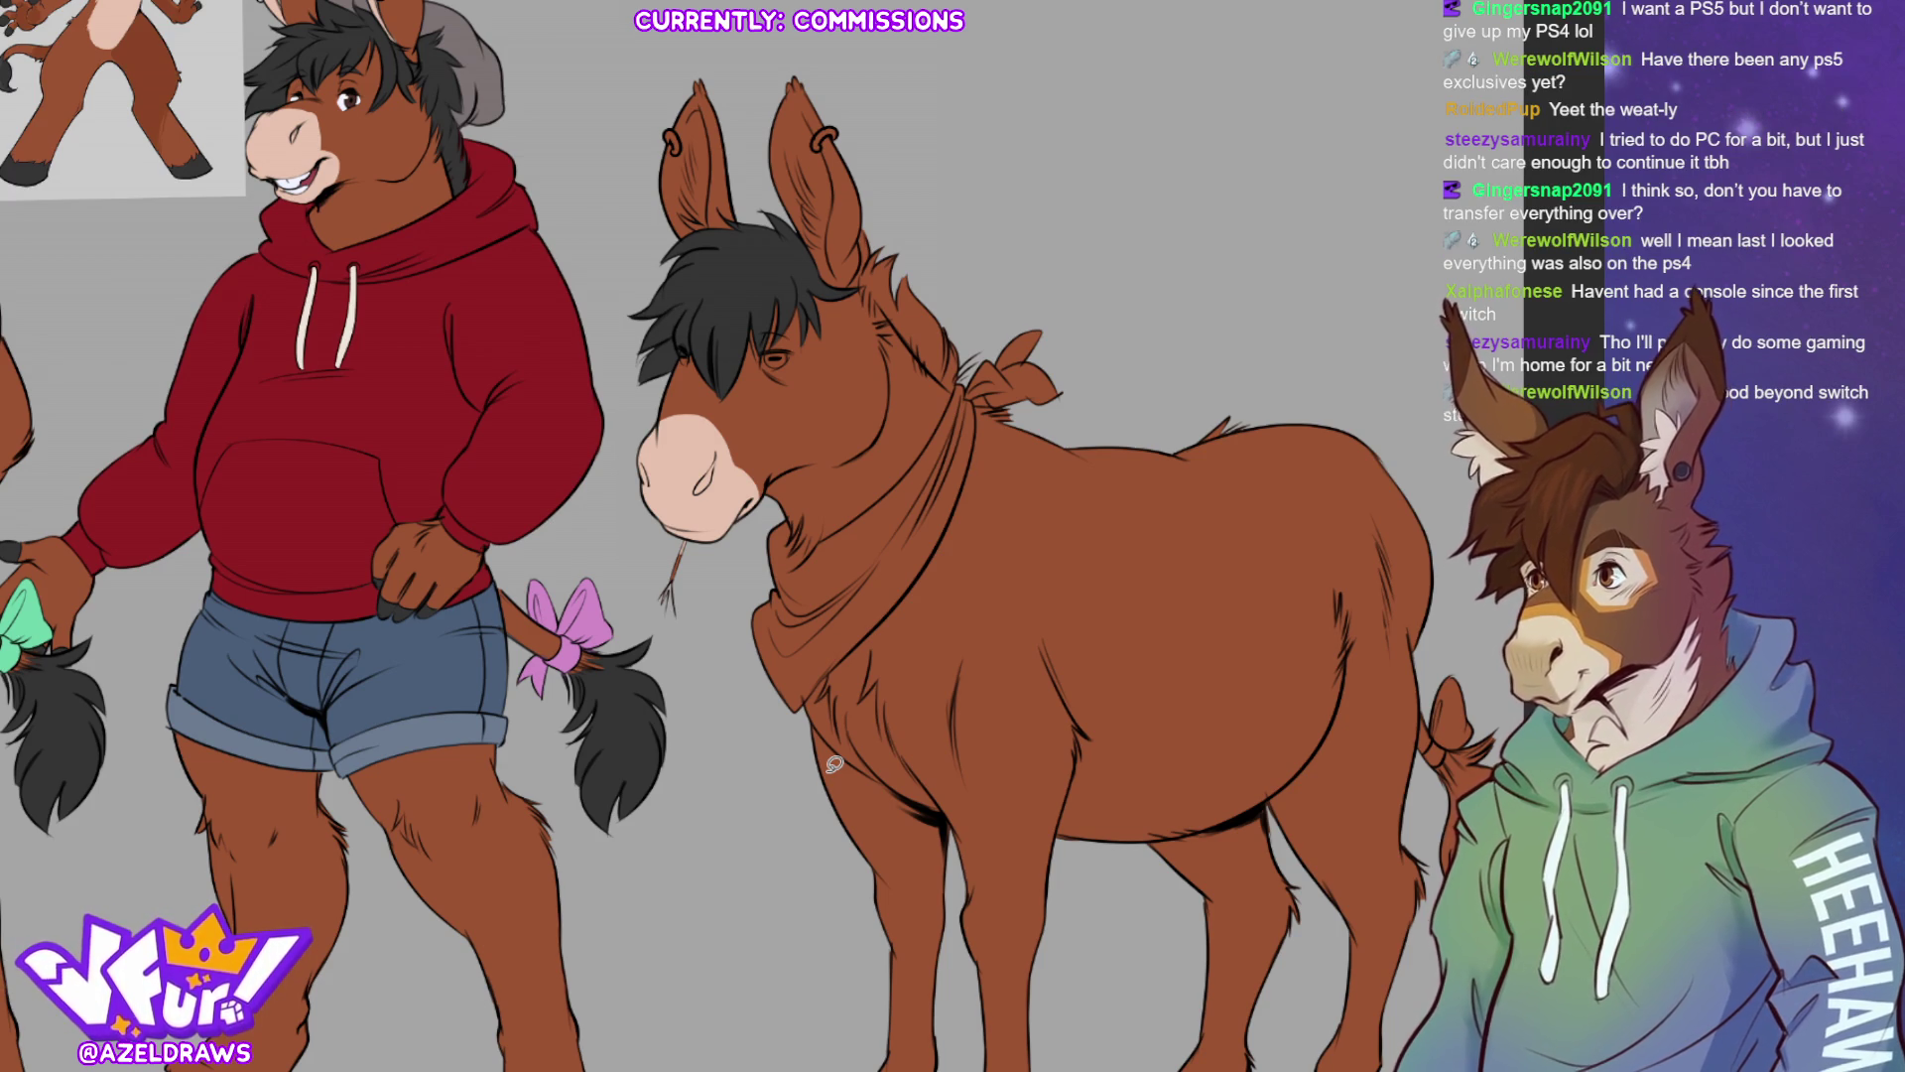
Lasso-fill the inner areas of the donkey's left and right ears in pale pink
{"action": "key", "text": "b"}
{"action": "key", "text": "l"}
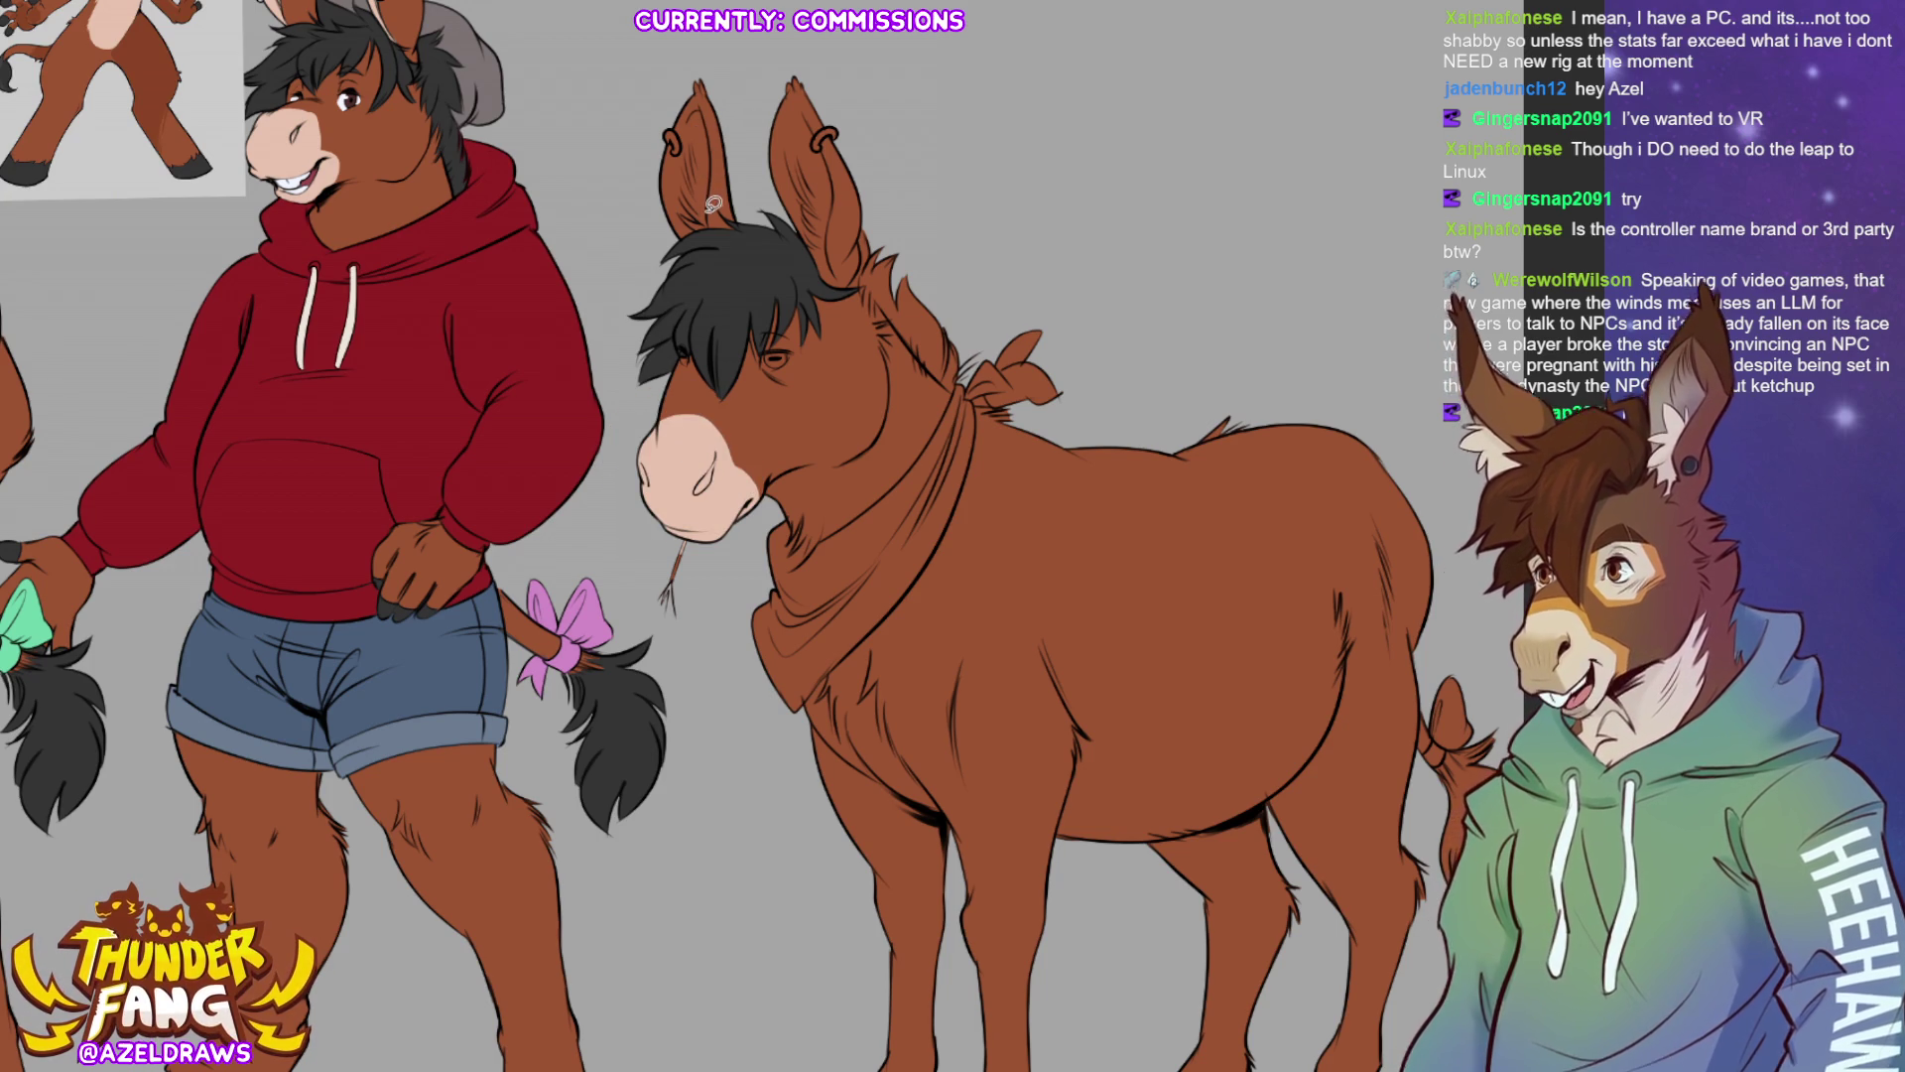
{"action": "mouse_move", "coordinate": [710, 222]}
{"action": "left_mouse_down"}
{"action": "mouse_move", "coordinate": [700, 100]}
{"action": "mouse_move", "coordinate": [655, 189]}
{"action": "mouse_move", "coordinate": [706, 222]}
{"action": "left_mouse_up"}
{"action": "mouse_move", "coordinate": [828, 250]}
{"action": "left_mouse_down"}
{"action": "mouse_move", "coordinate": [824, 132]}
{"action": "mouse_move", "coordinate": [786, 99]}
{"action": "mouse_move", "coordinate": [774, 164]}
{"action": "mouse_move", "coordinate": [794, 208]}
{"action": "left_mouse_up"}
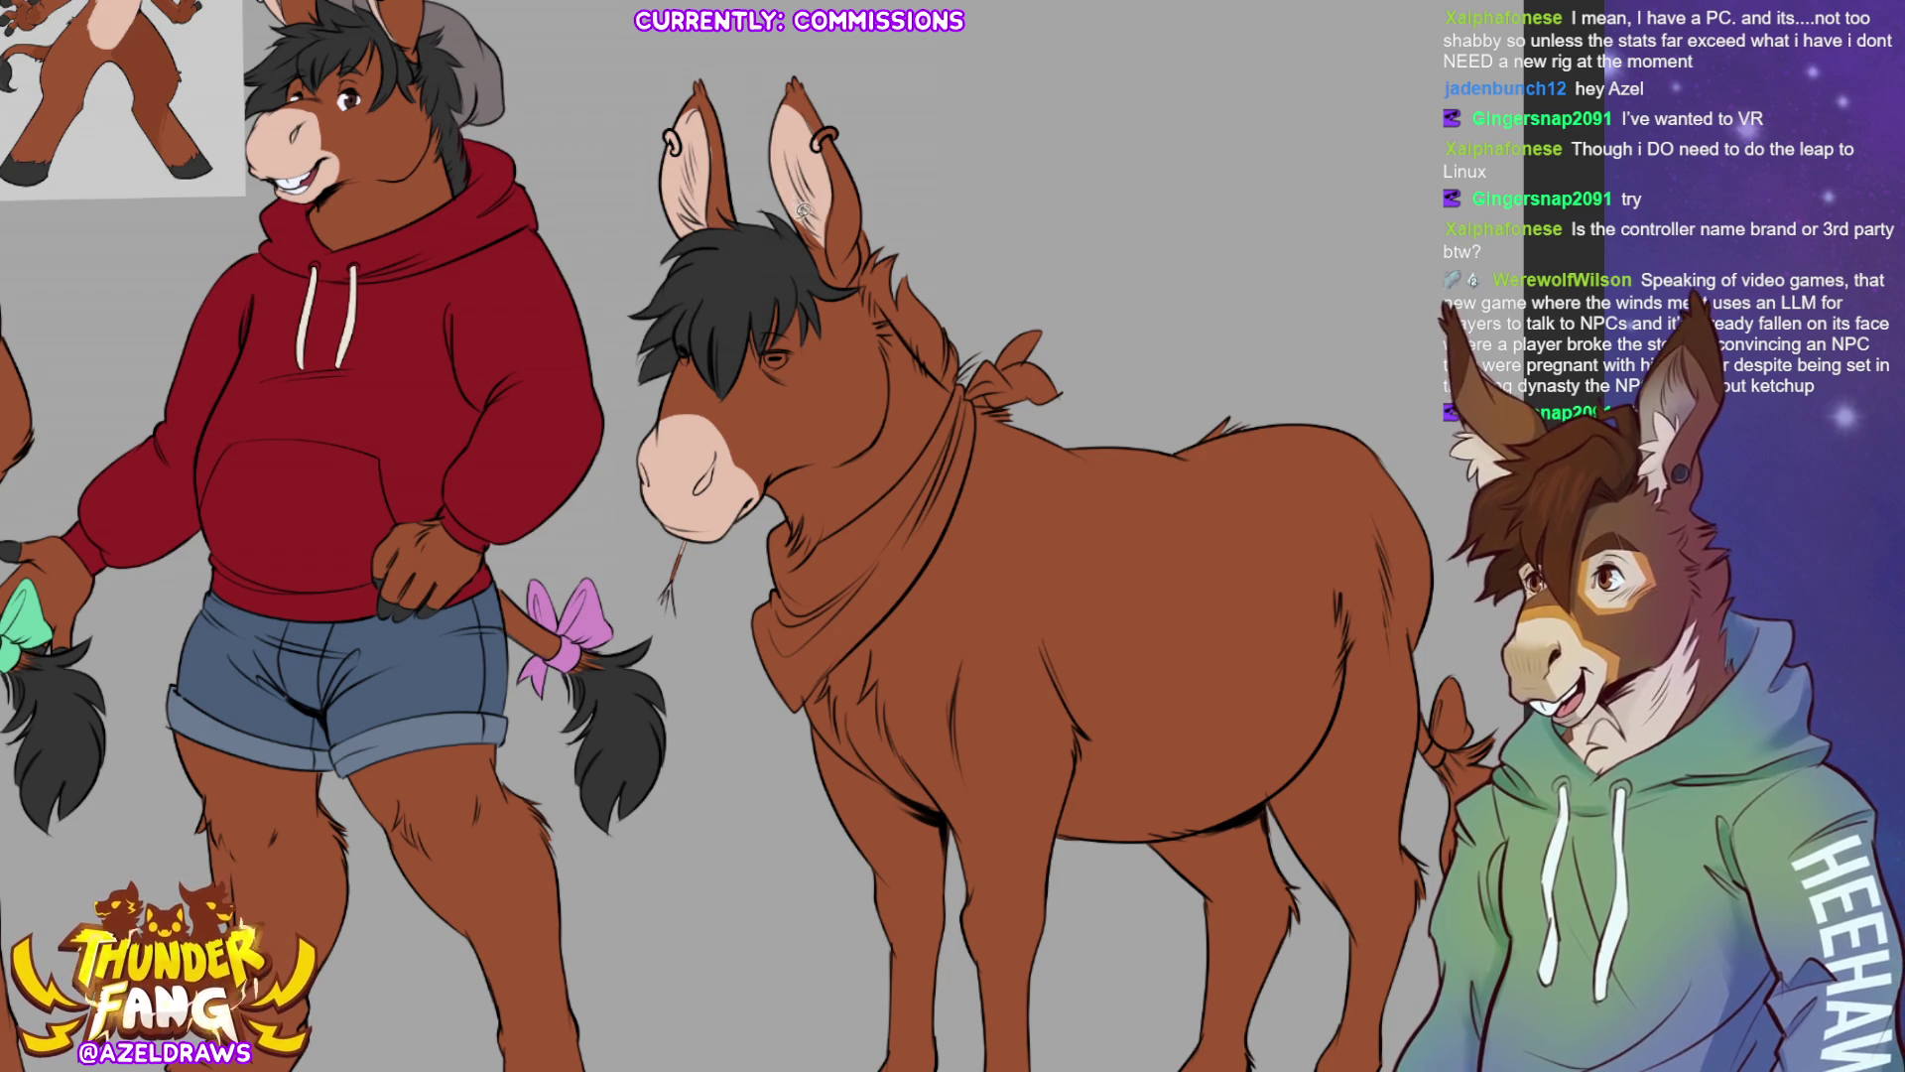
Sample the right ear's colour and draw a ring earring near its tip
{"action": "left_click_drag", "start_coordinate": [791, 203], "coordinate": [837, 255]}
{"action": "key", "text": "ctrl+z"}
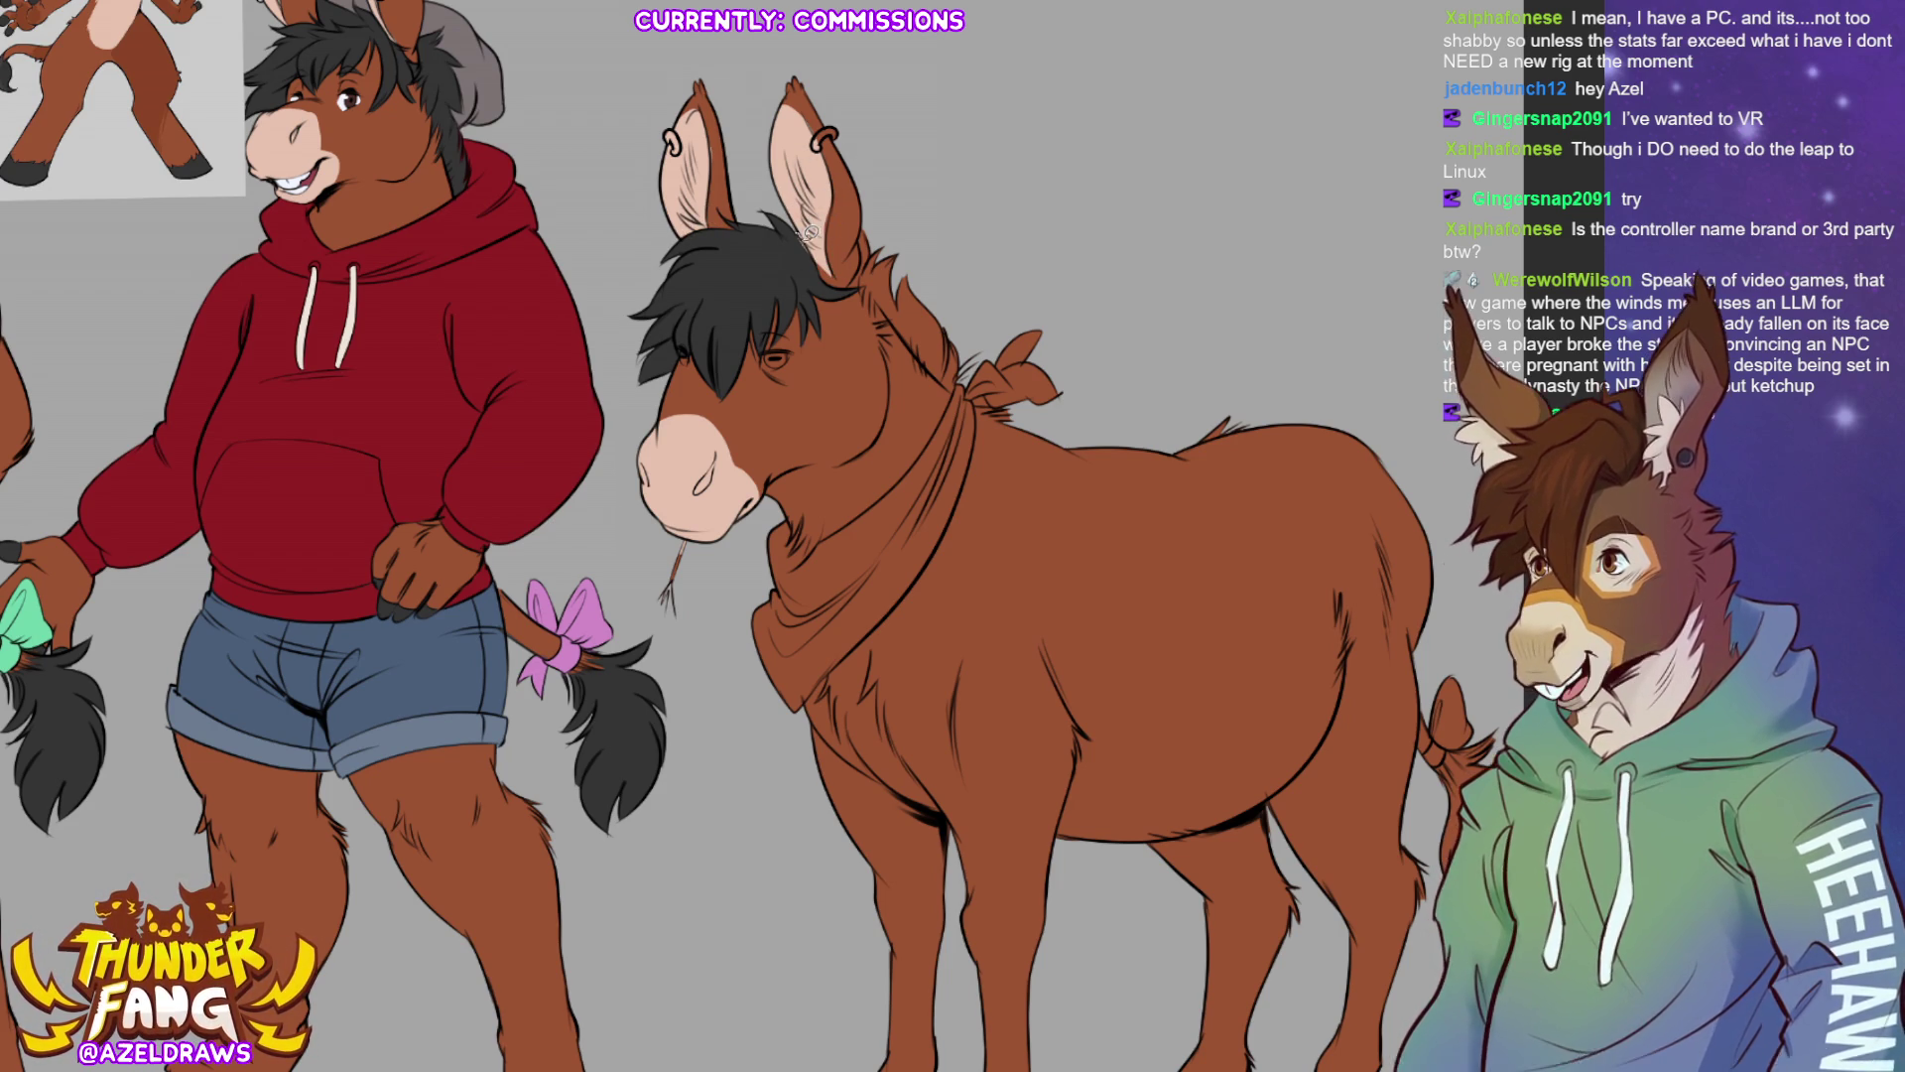
{"action": "left_click", "coordinate": [852, 198], "text": "ctrl"}
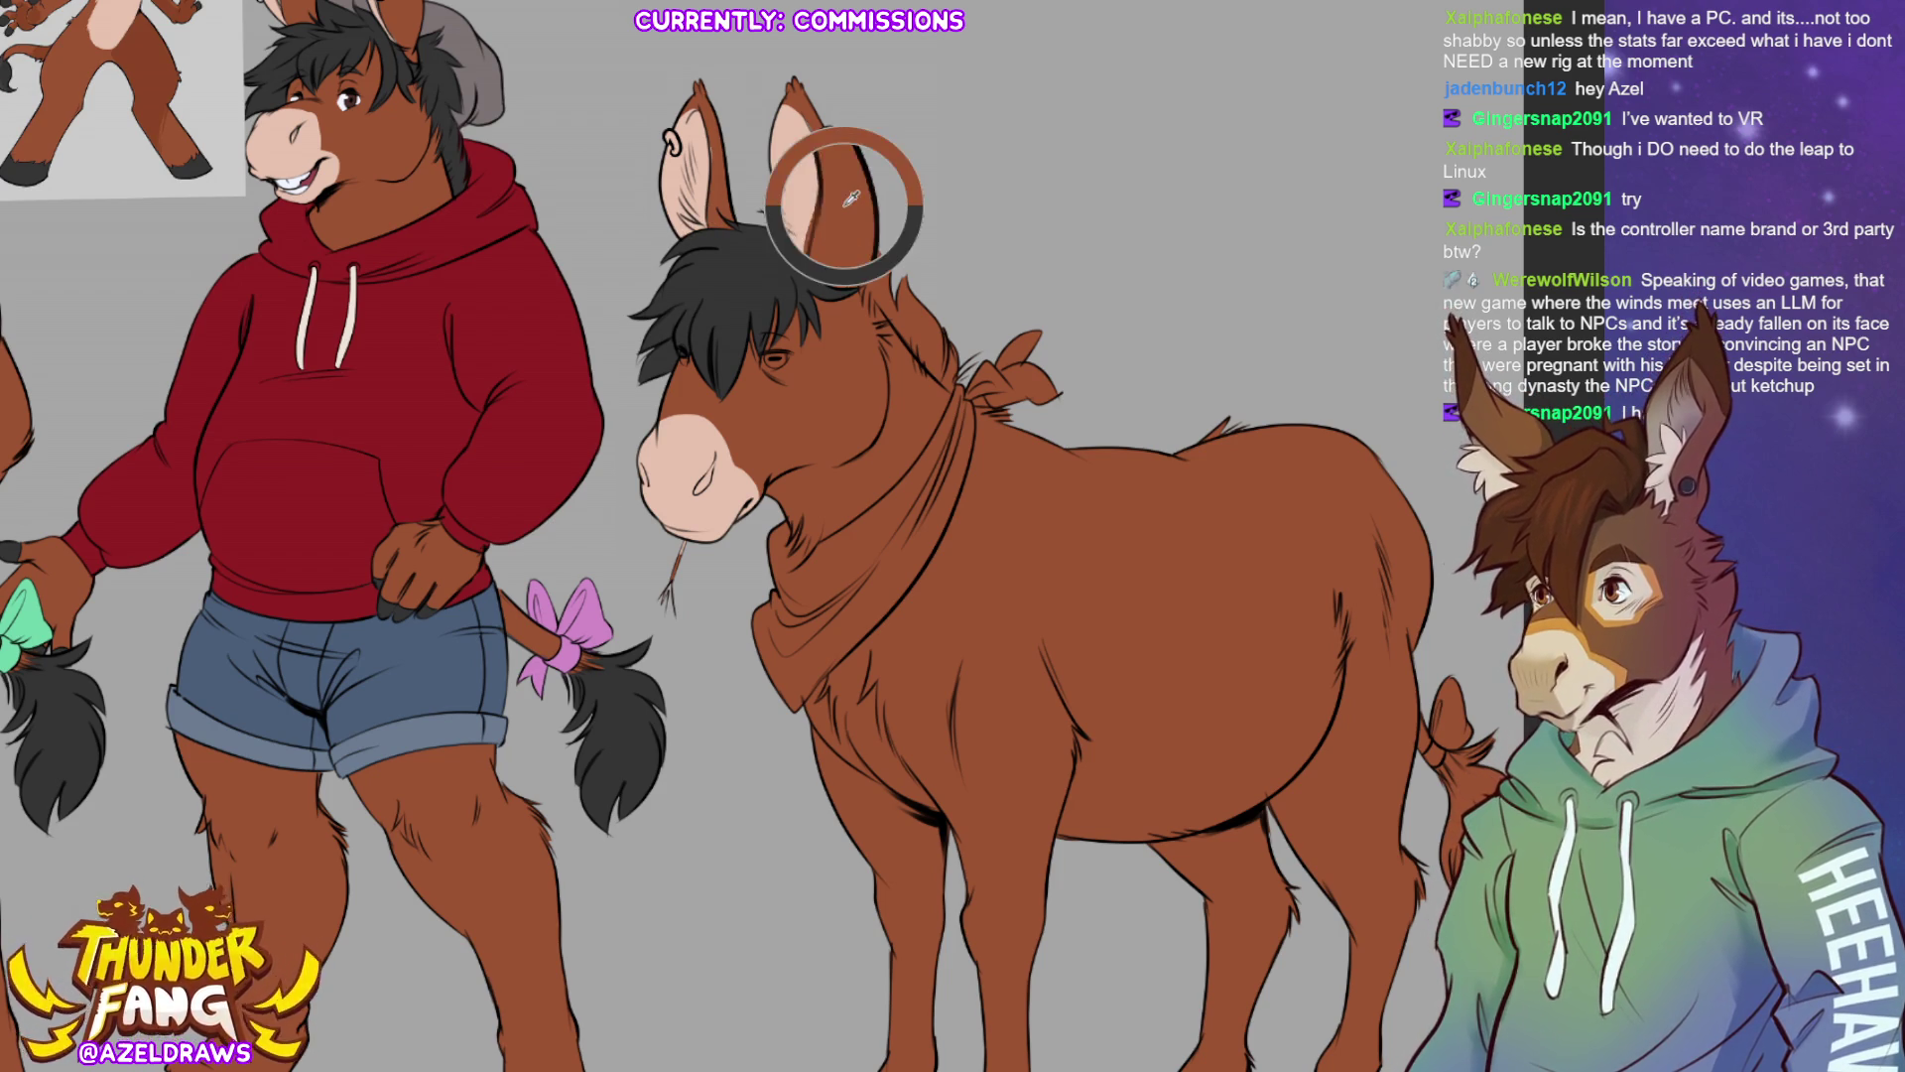
{"action": "left_click_drag", "start_coordinate": [816, 141], "coordinate": [833, 137]}
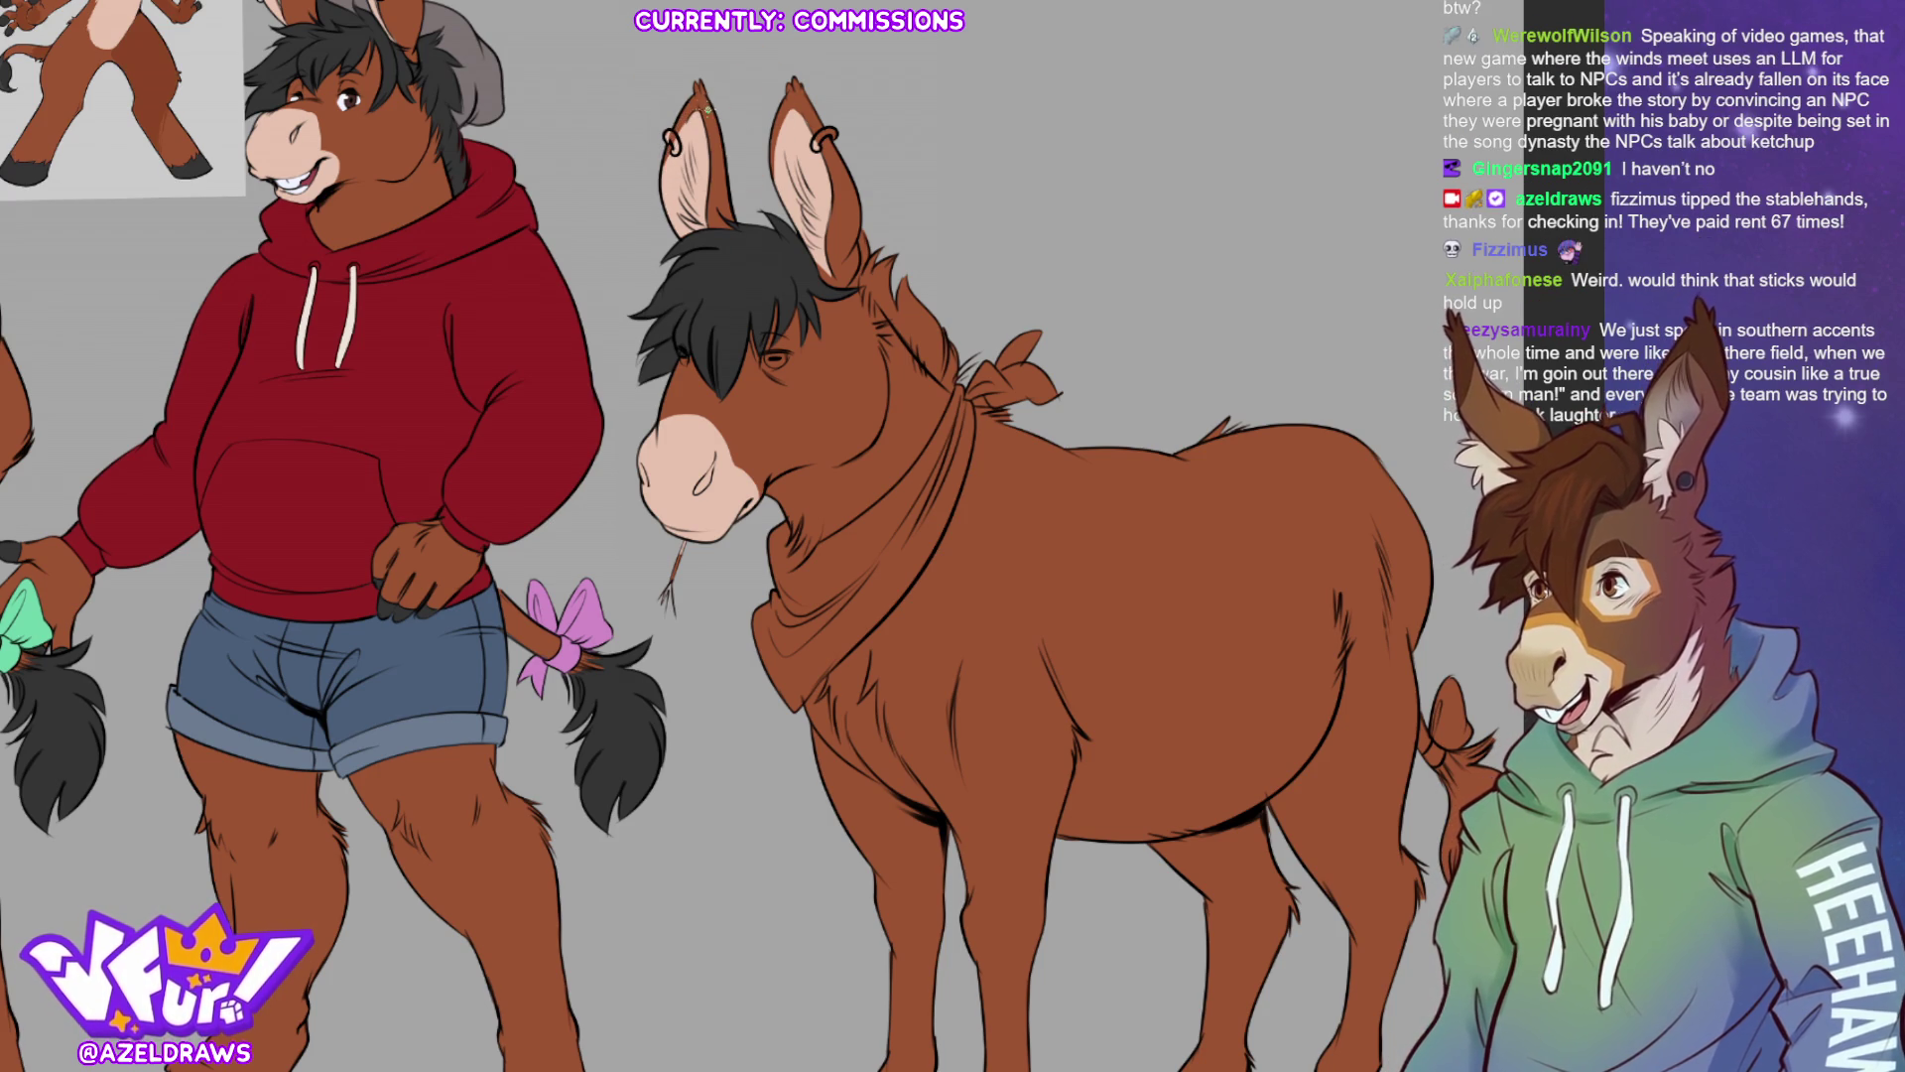
Reframe the canvas and paint black mane strands along the donkey's ear and neck
{"action": "left_click_drag", "start_coordinate": [799, 84], "coordinate": [863, 141]}
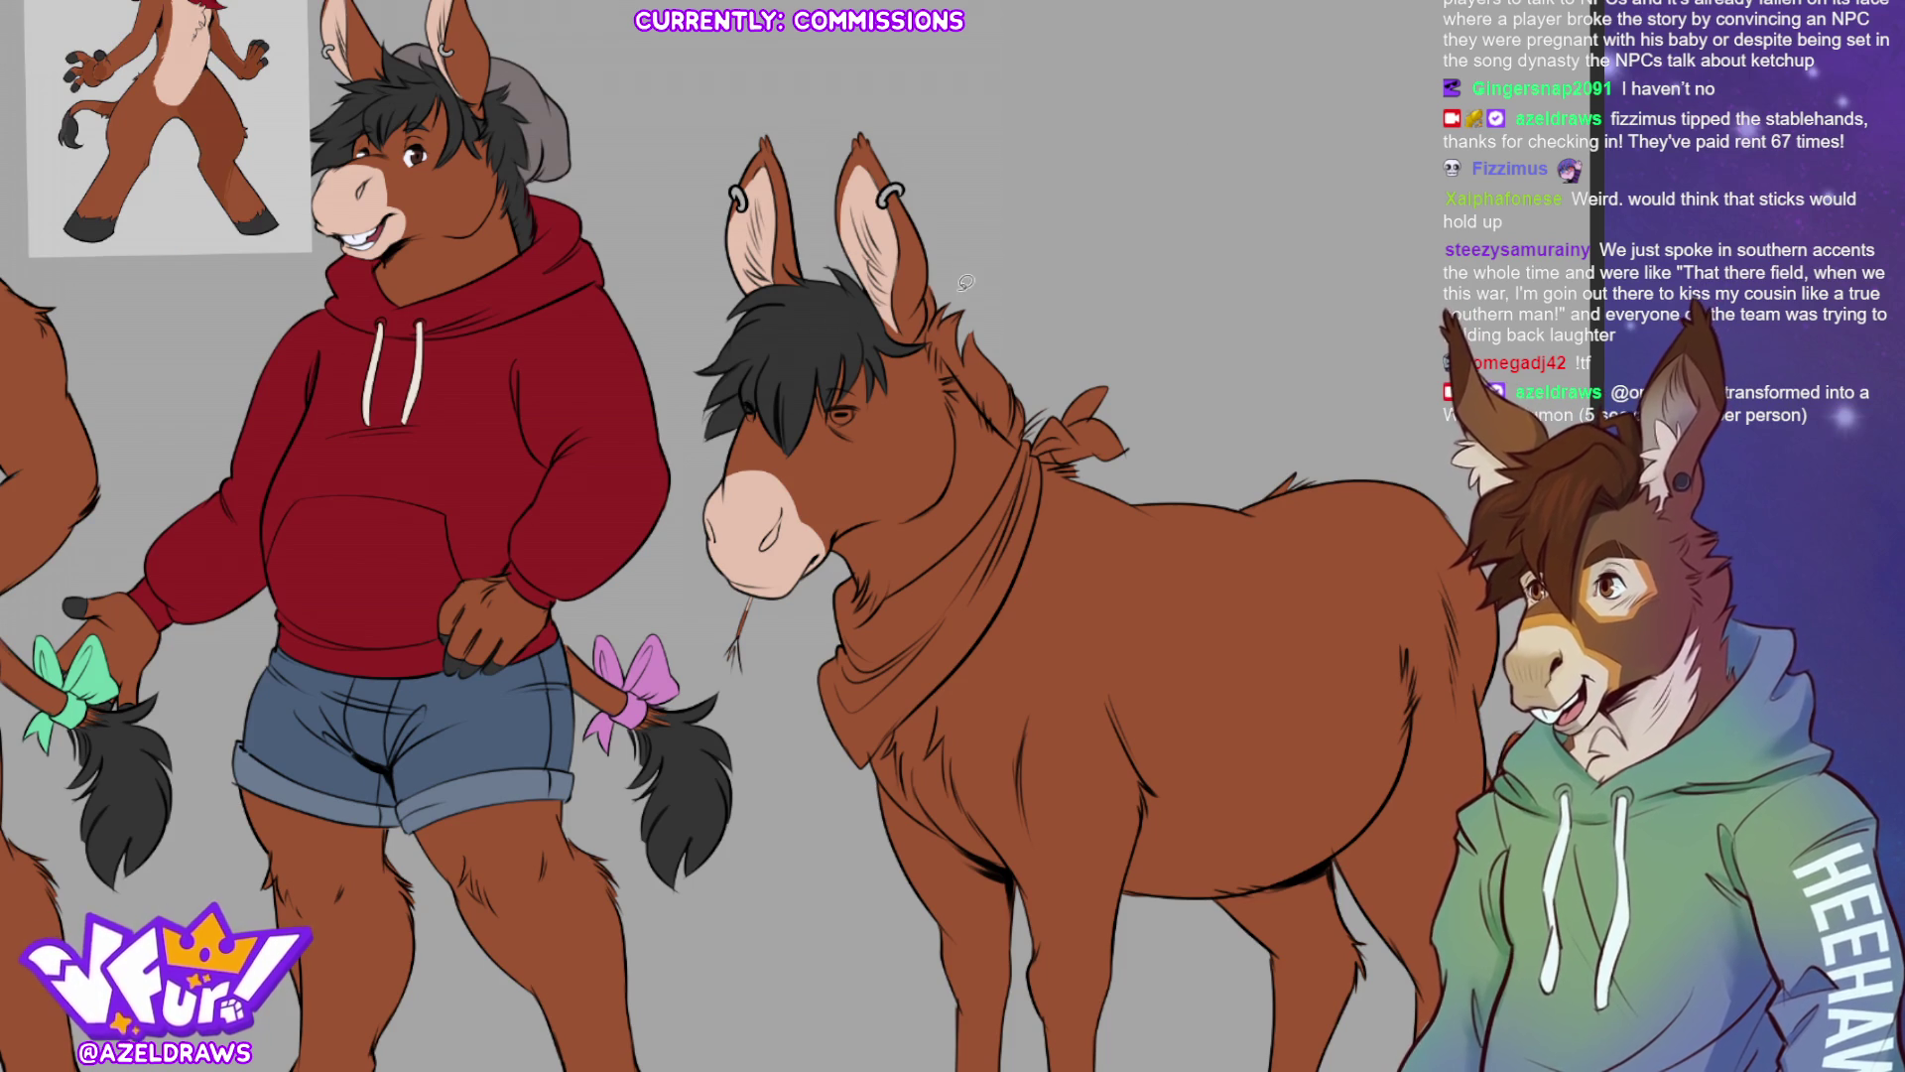
{"action": "mouse_move", "coordinate": [941, 277]}
{"action": "left_mouse_down"}
{"action": "mouse_move", "coordinate": [931, 362]}
{"action": "mouse_move", "coordinate": [1032, 468]}
{"action": "left_mouse_up"}
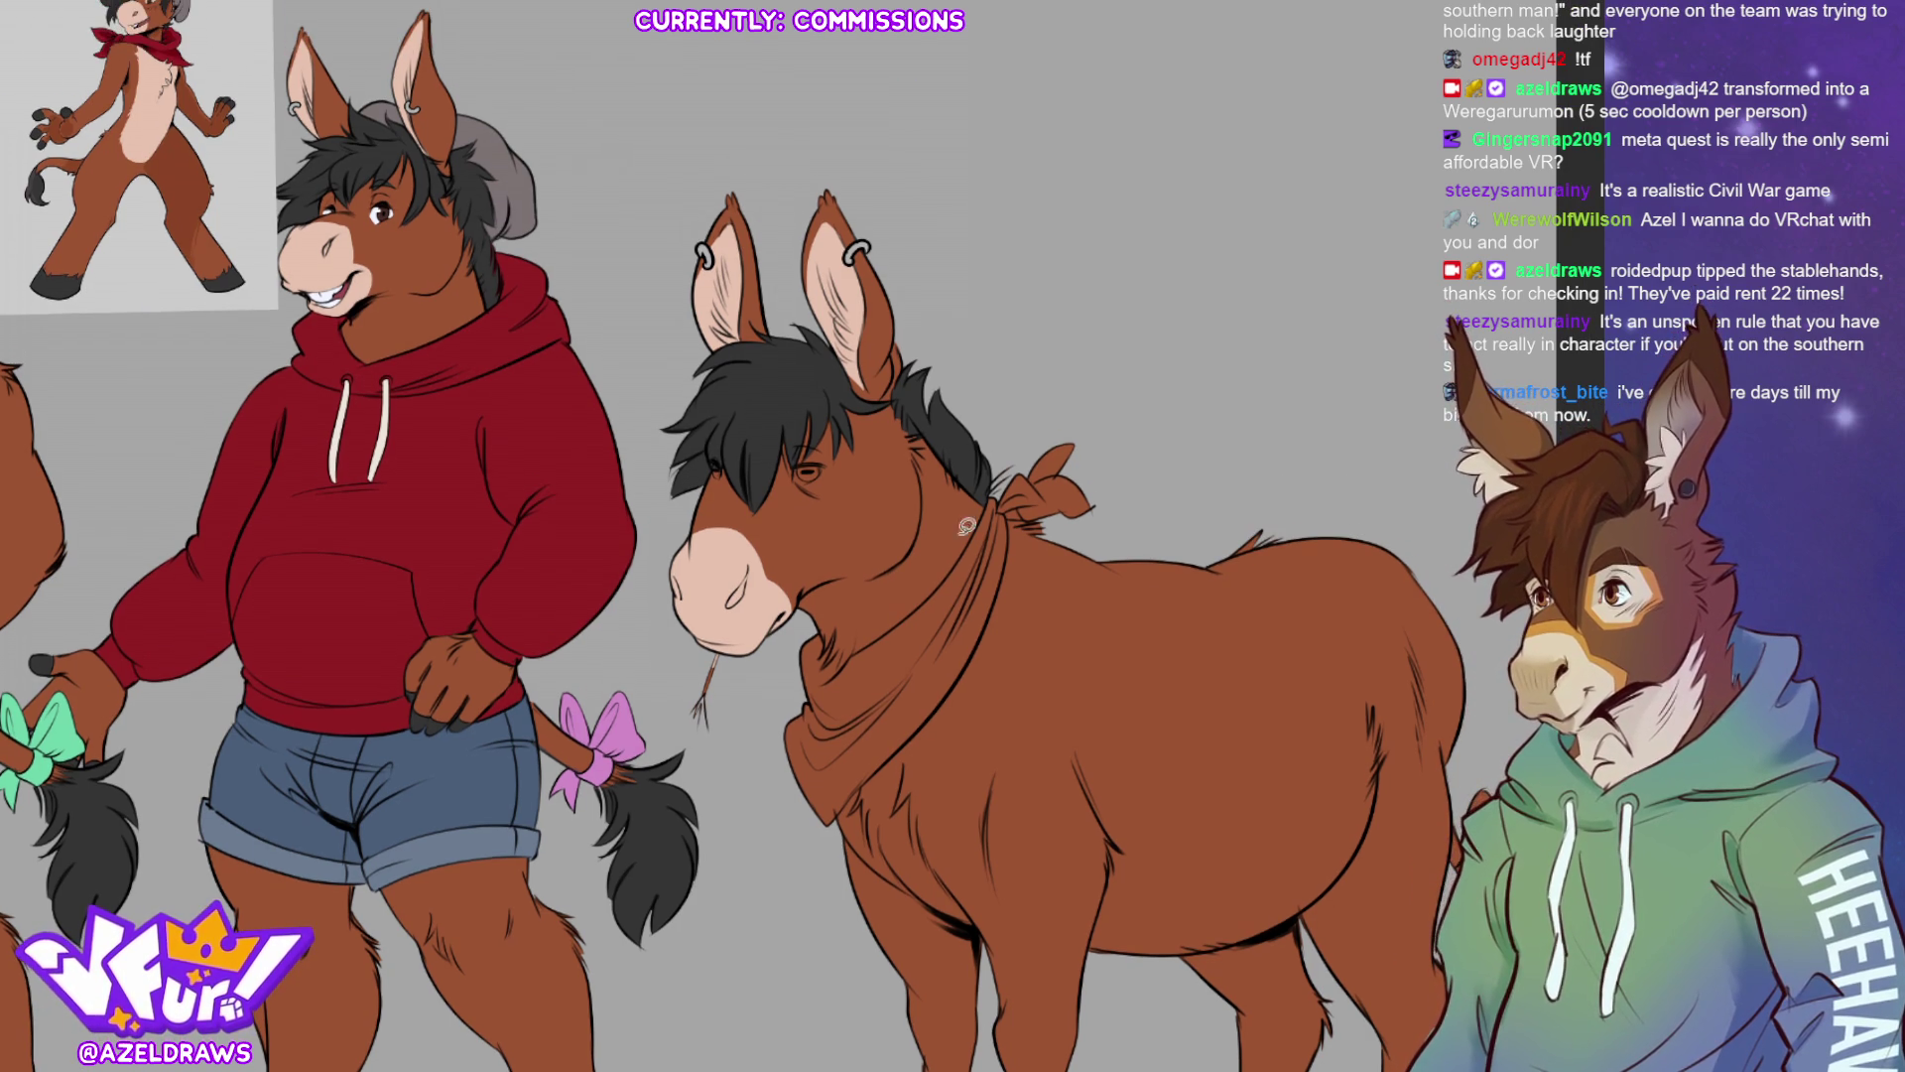
{"action": "left_click", "coordinate": [383, 209], "text": "alt"}
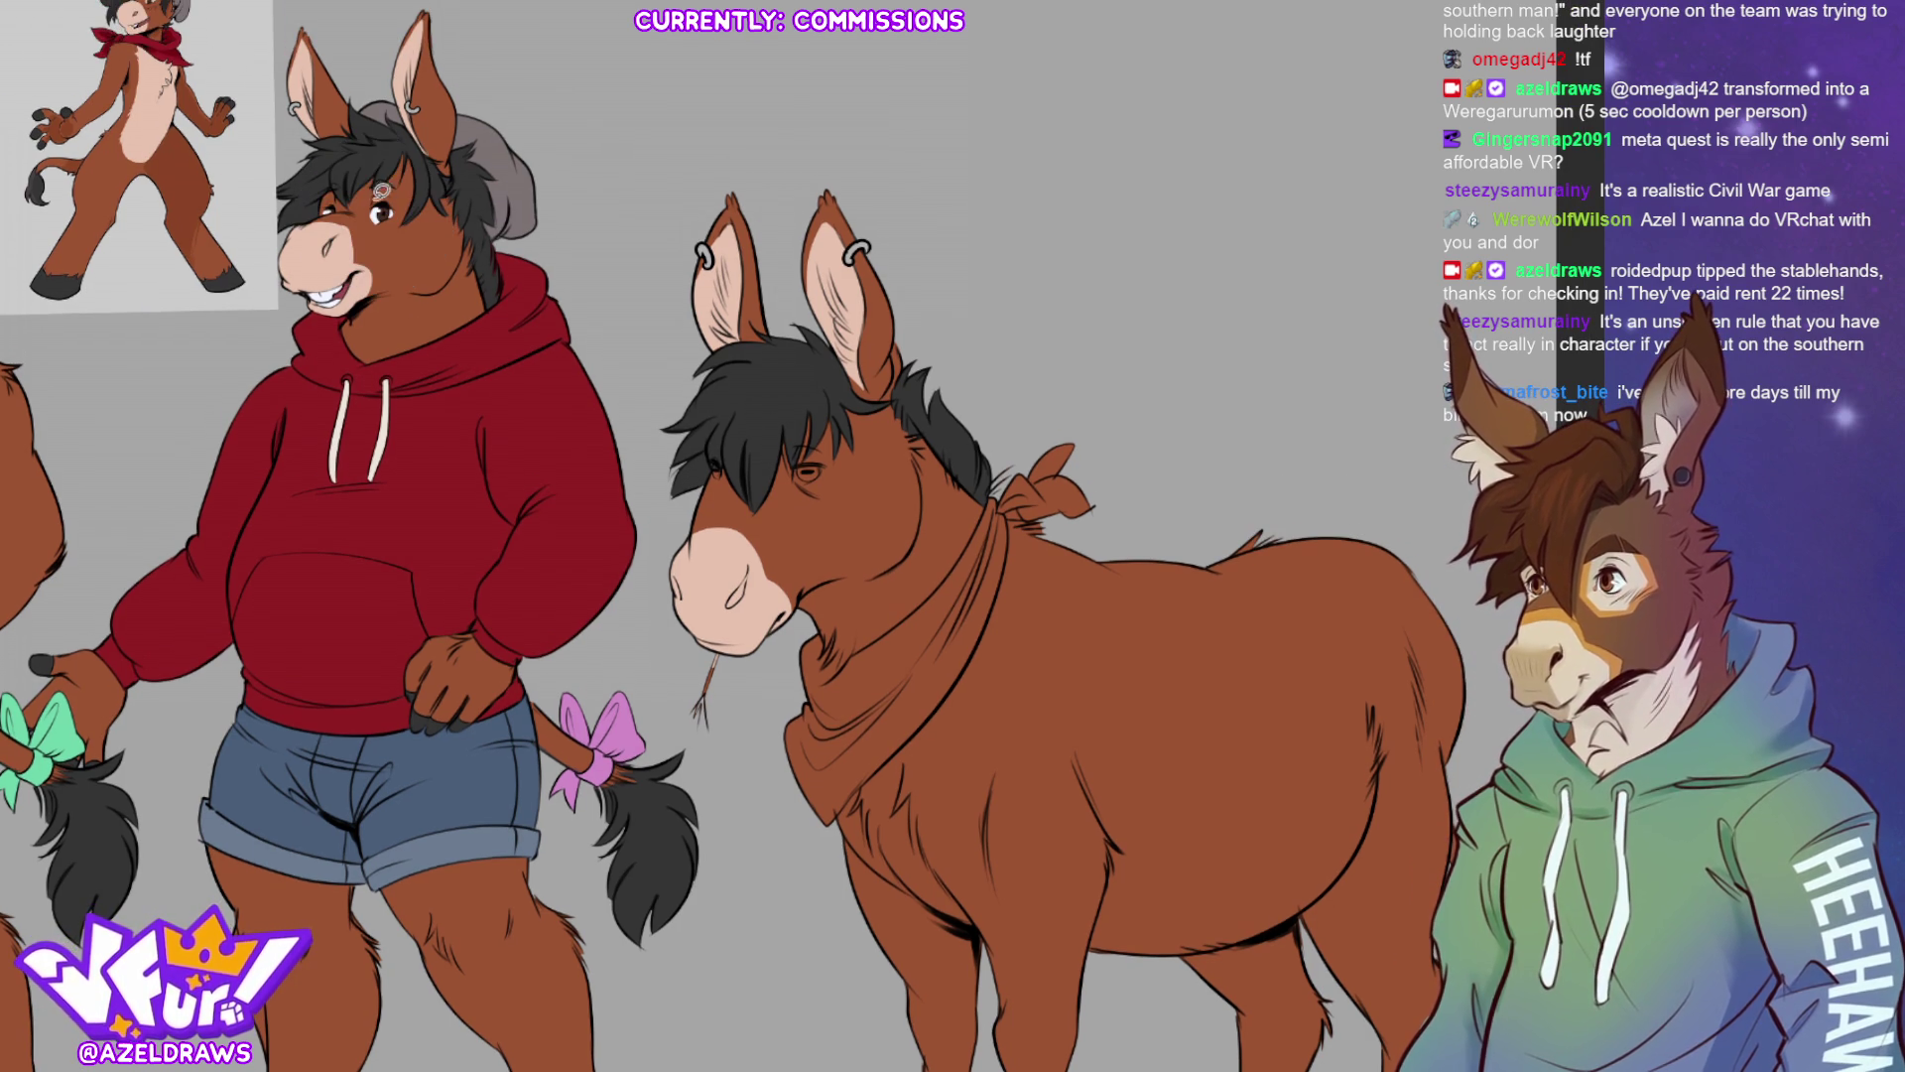